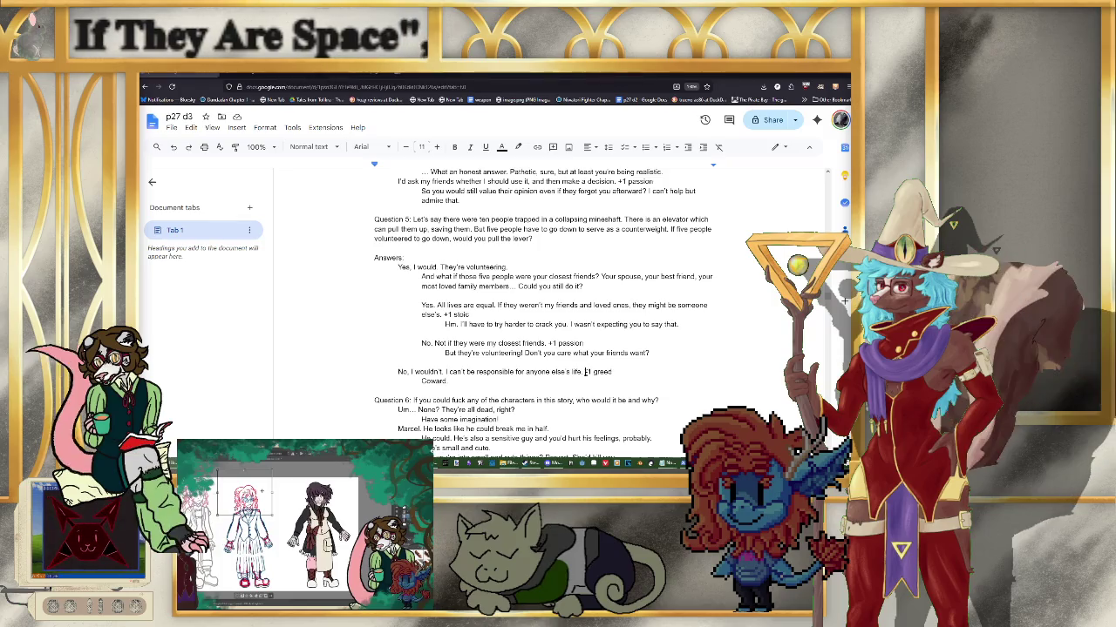
Scroll up from Question 5 to bring Question 1 and its scored answers into view
scroll(575, 366, "up", 5)
scroll(531, 356, "up", 5)
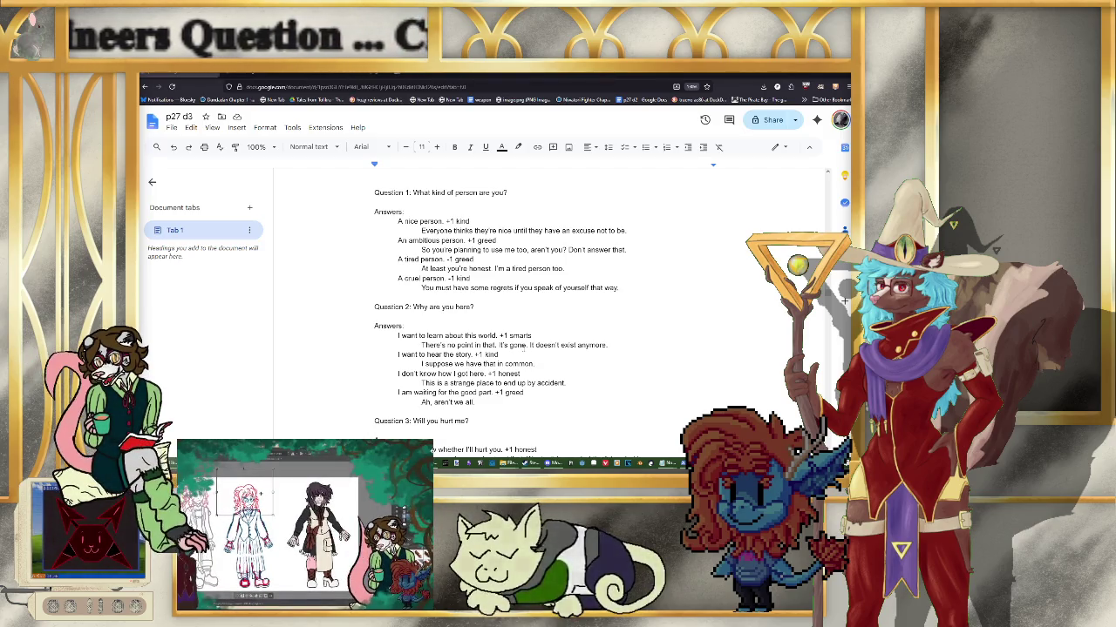
Scroll up slightly to show the Int variables passion, horny, smarts, rizz and honest
scroll(520, 344, "up", 1)
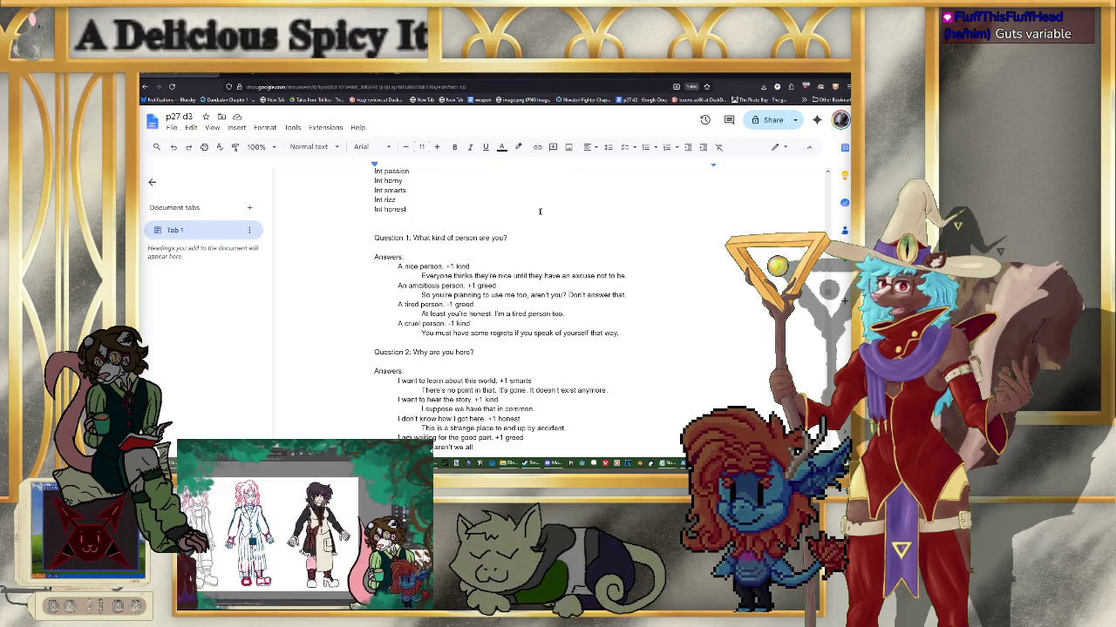
Scroll down to Question 4's answers scored +1 kind, stoic, rizz and passion
scroll(540, 211, "down", 2)
scroll(539, 211, "down", 3)
scroll(539, 211, "down", 1)
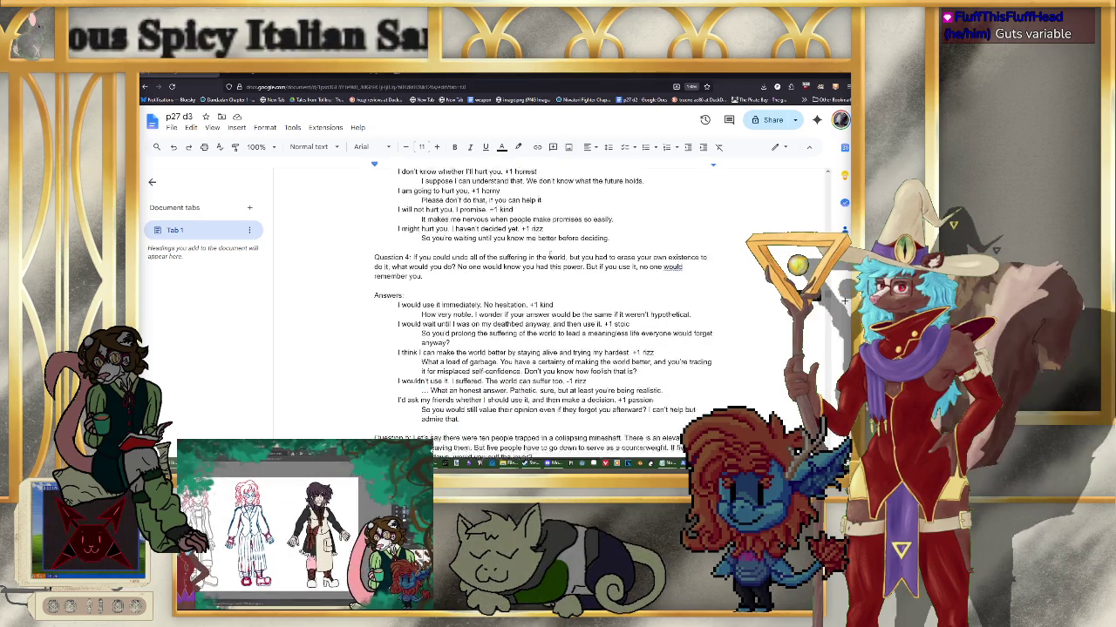
scroll(539, 211, "down", 1)
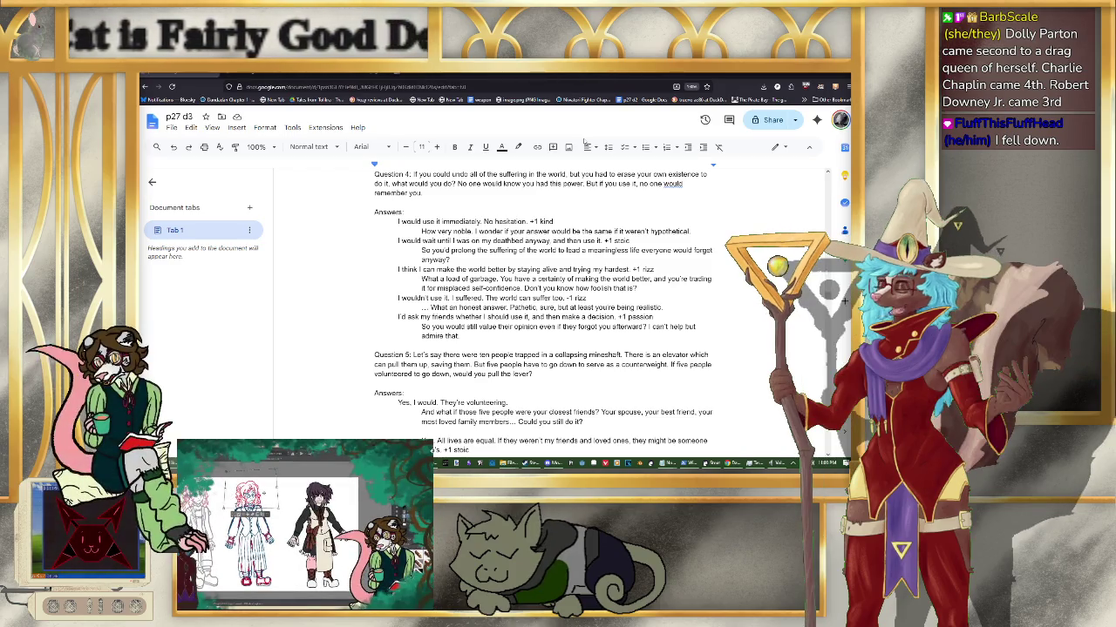
Scroll back up toward the top of the p27 d3 draft
scroll(686, 364, "down", 2)
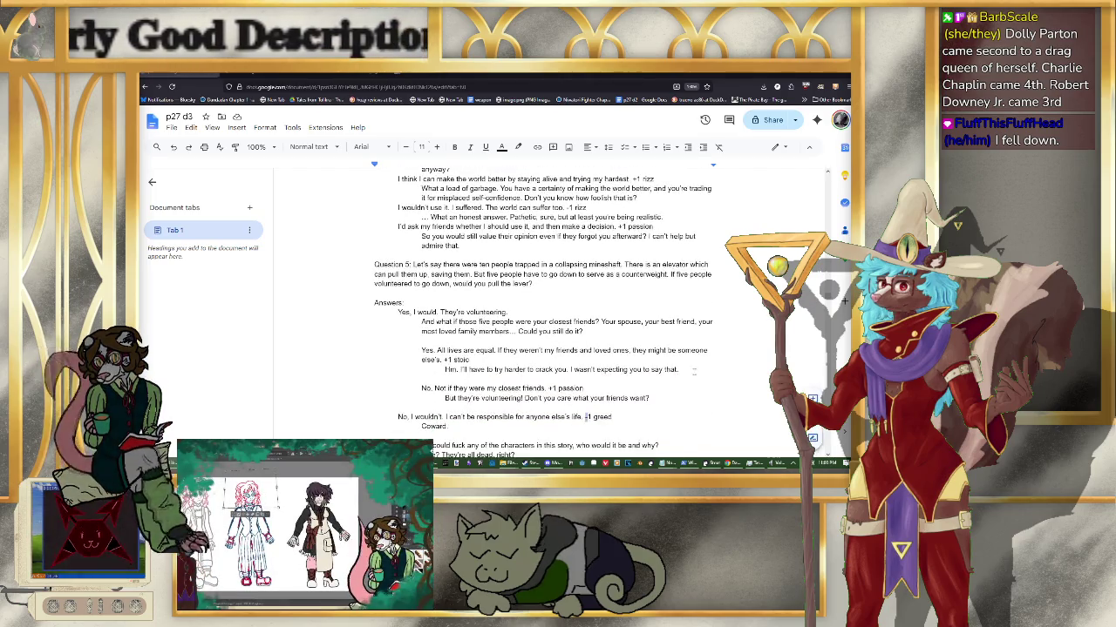
scroll(688, 366, "up", 5)
scroll(688, 372, "up", 2)
scroll(685, 373, "up", 3)
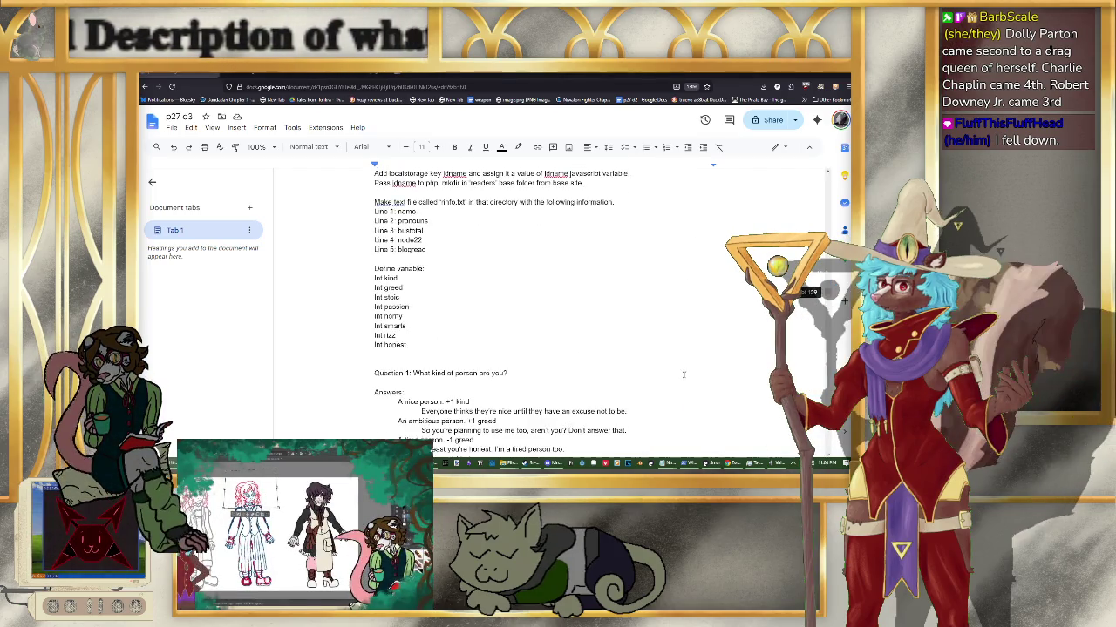
Scroll down past Question 6's character picks to the empty Question 7 line
scroll(676, 373, "down", 6)
scroll(662, 375, "down", 7)
scroll(658, 375, "down", 8)
scroll(658, 375, "up", 8)
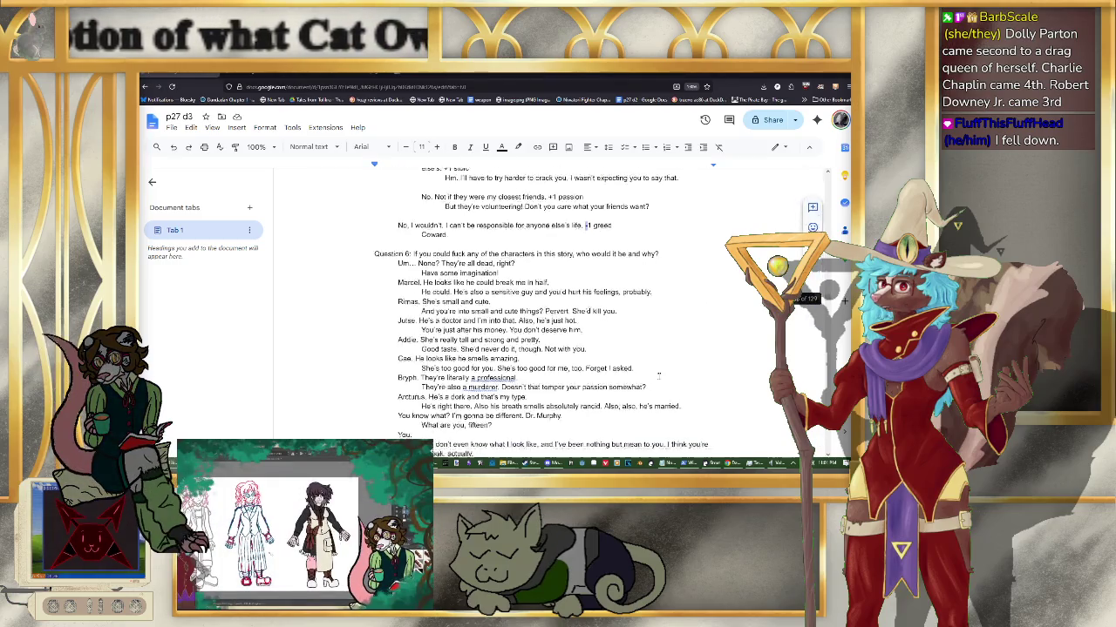
scroll(657, 372, "down", 1)
scroll(657, 372, "down", 1)
scroll(657, 370, "up", 1)
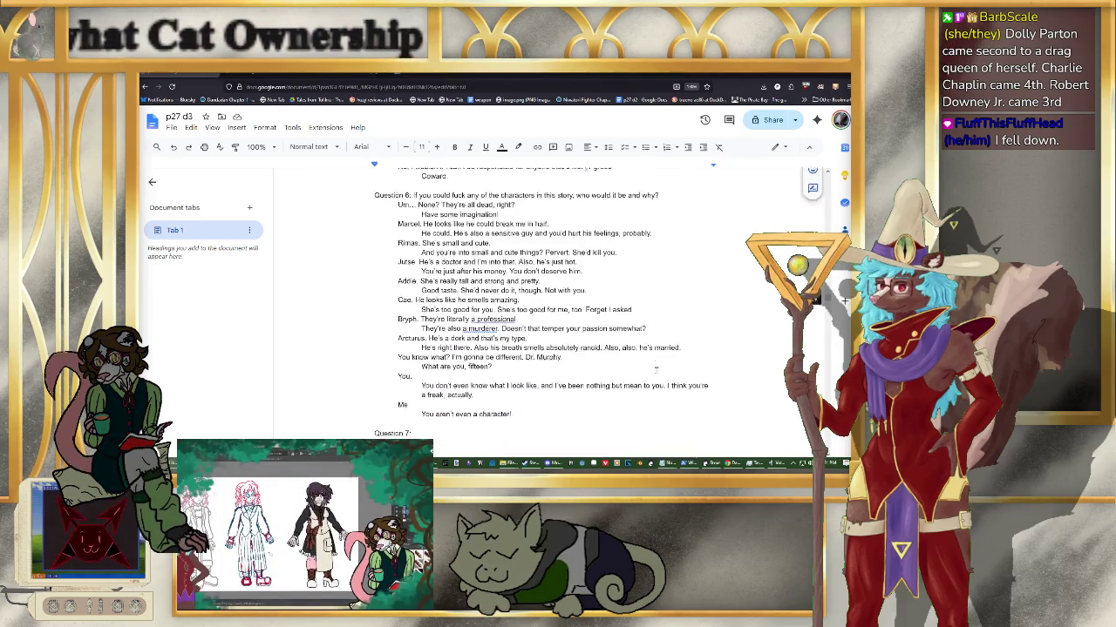
scroll(655, 369, "down", 2)
scroll(655, 367, "down", 1)
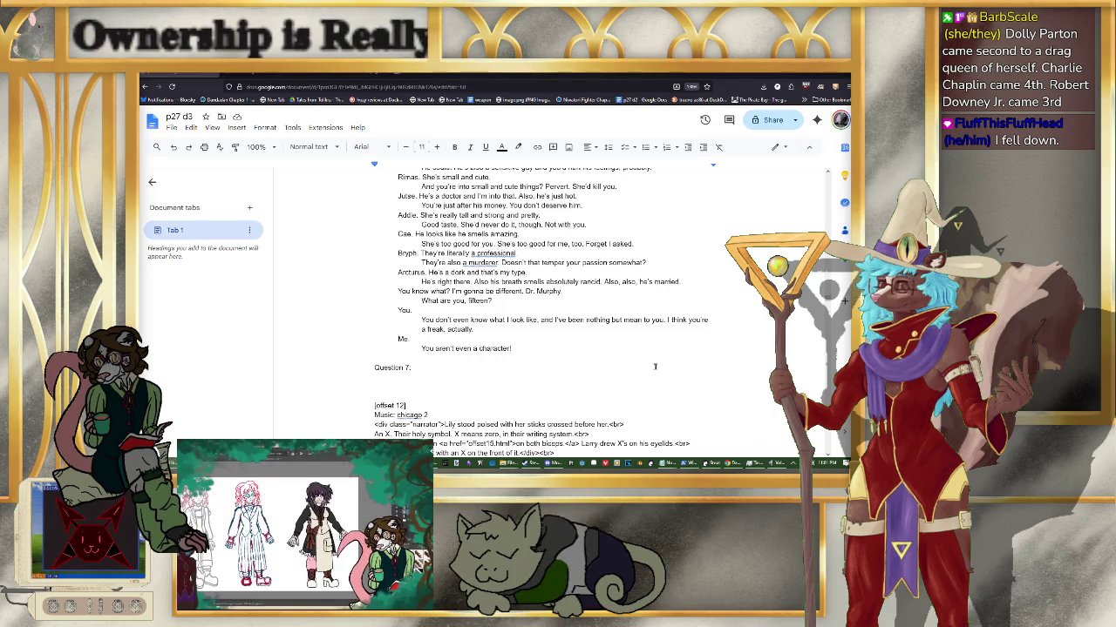